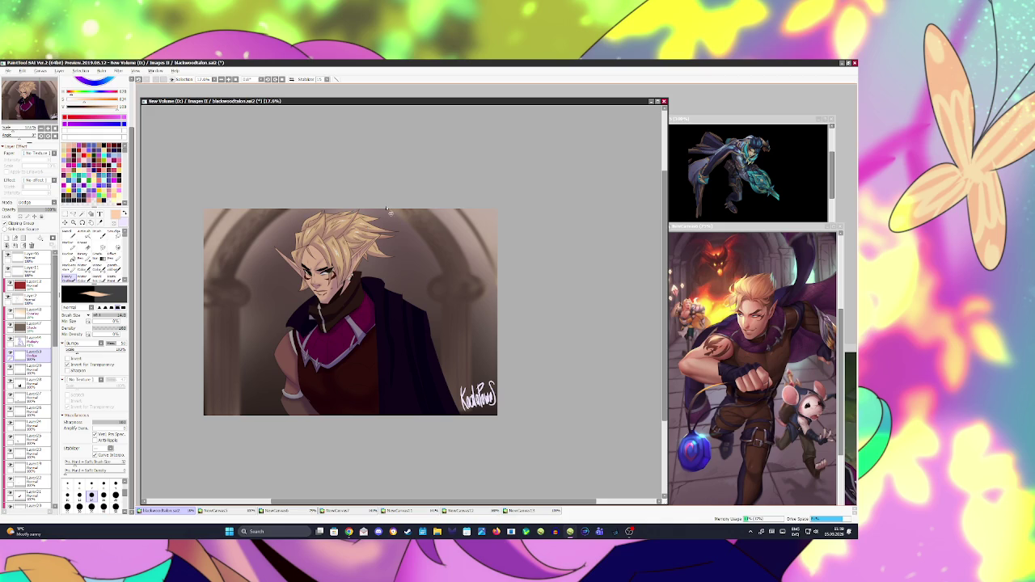
# Step: Save the elf painting to blackwoodfallen.sai2, saving again after the final changes
pyautogui.hotkey('ctrl', 's')
pyautogui.hotkey('ctrl', 's')
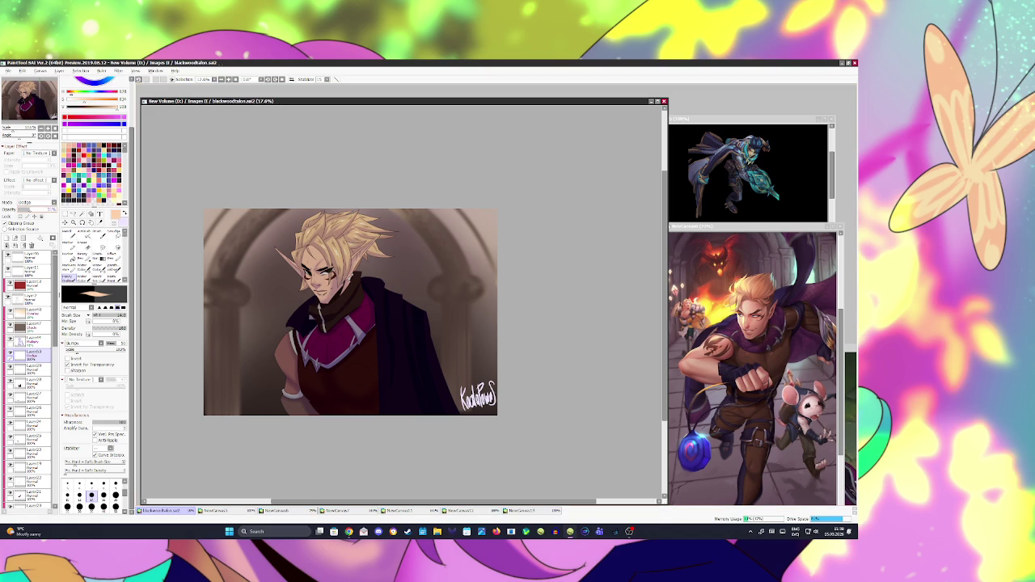
pyautogui.hotkey('ctrl', 's')
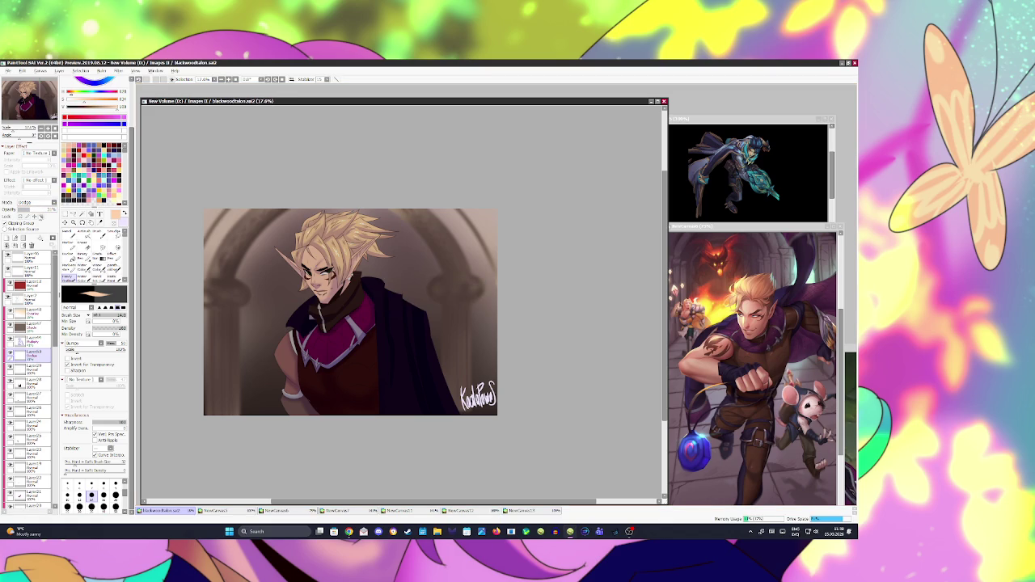
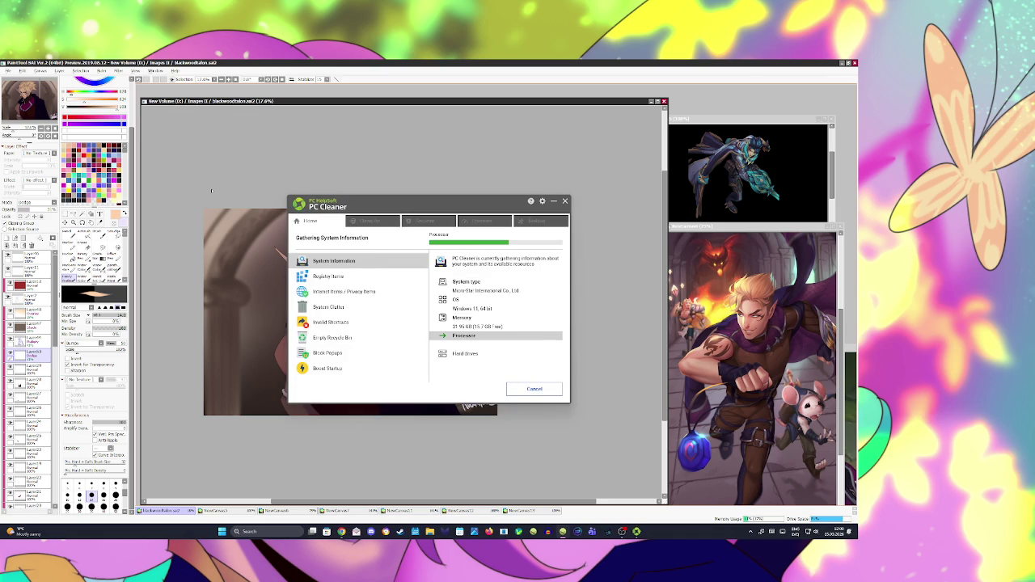
# Step: Cancel the running PC Cleaner system scan and close the cleaner window
pyautogui.click(534, 389)
pyautogui.click(453, 321)
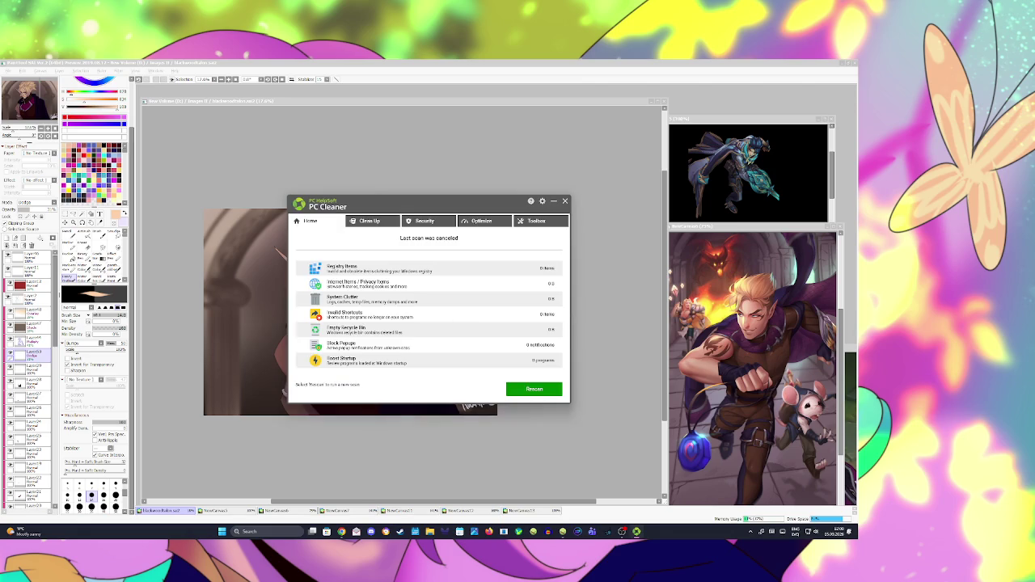
pyautogui.click(564, 201)
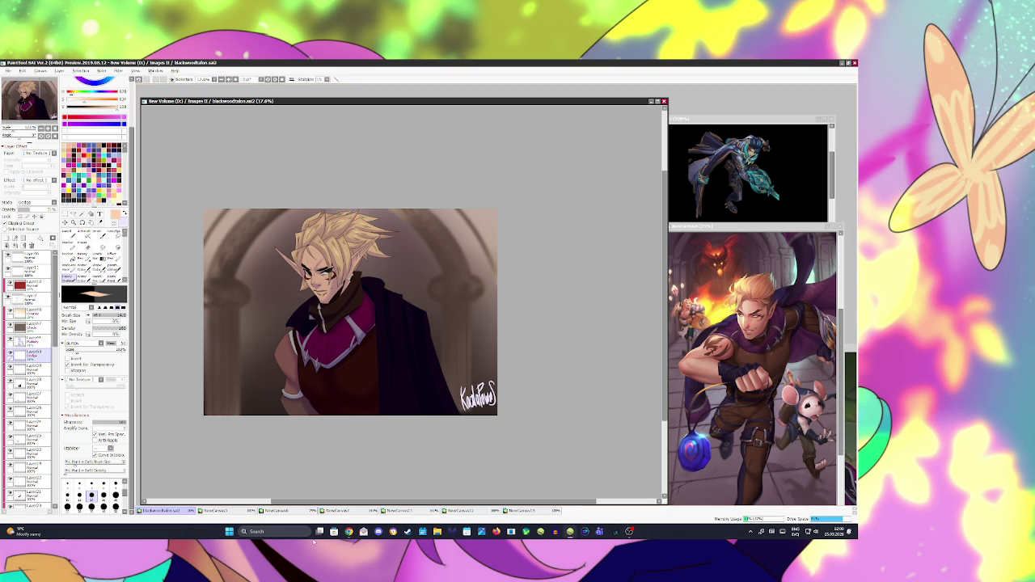
pyautogui.click(349, 531)
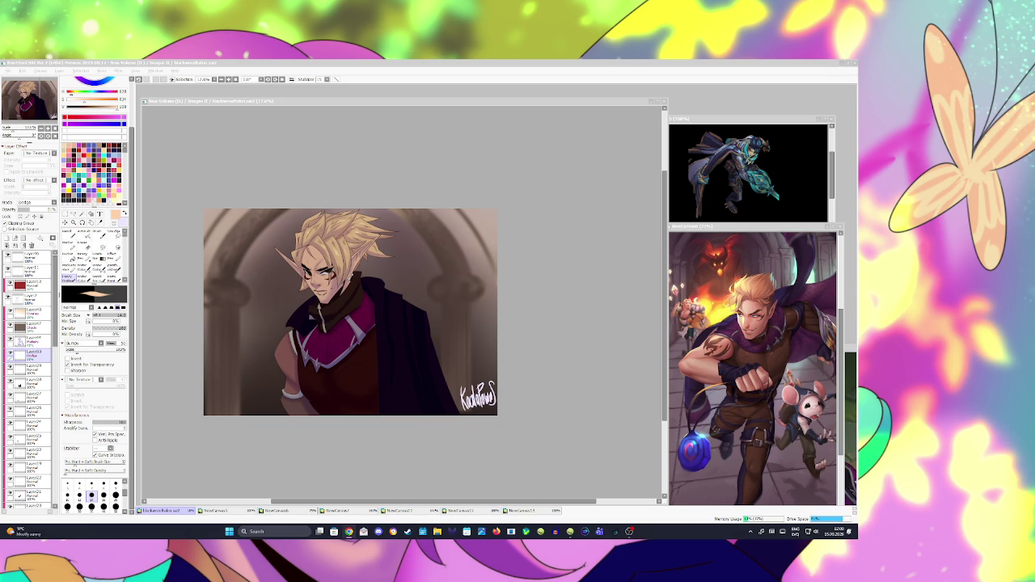
pyautogui.click(72, 62)
# Step: Export the blackwoodfalcon painting as a .jpg file, accepting the default JPEG quality
pyautogui.click(7, 71)
pyautogui.moveTo(17, 139)
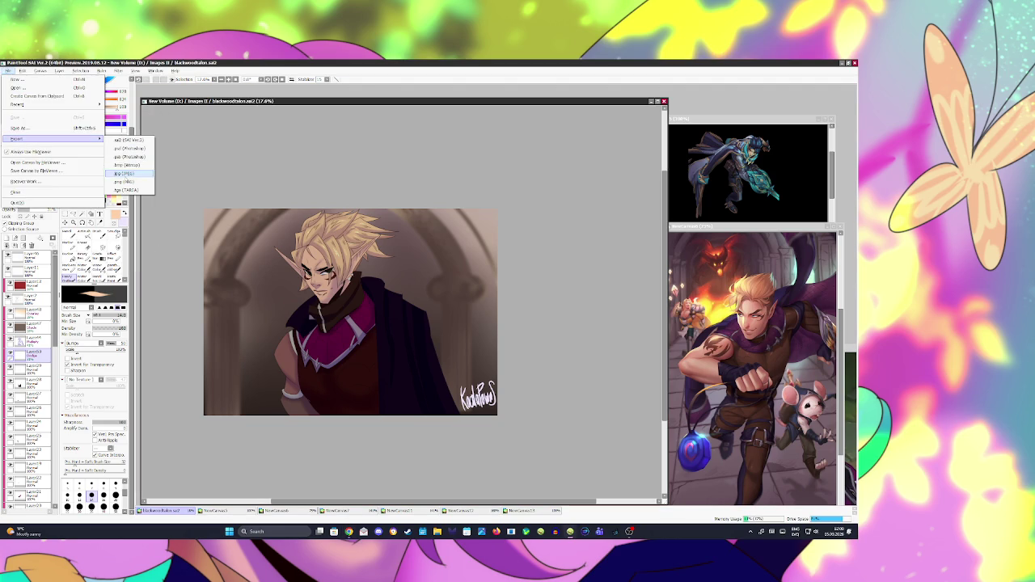
pyautogui.click(124, 173)
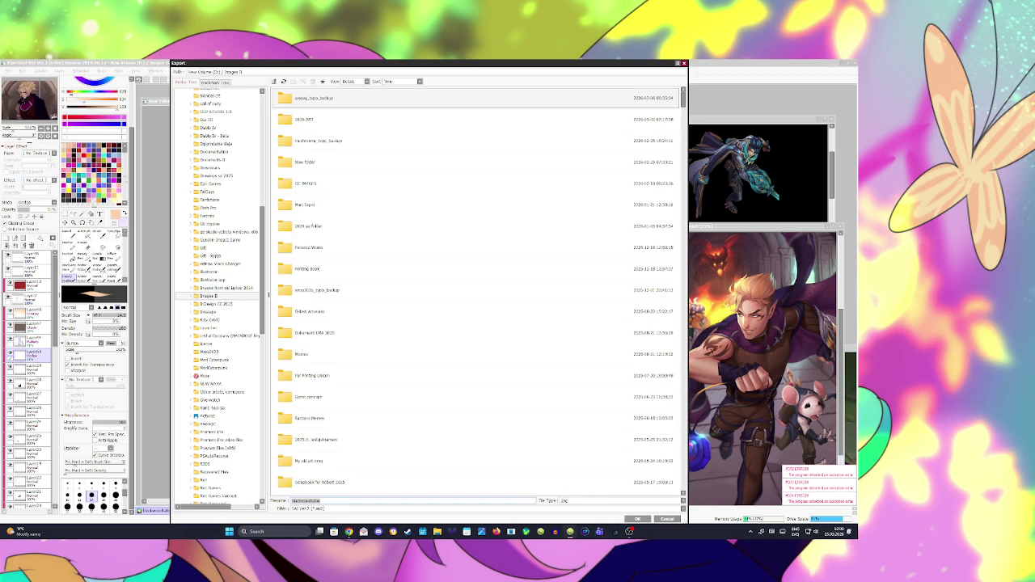
pyautogui.click(636, 518)
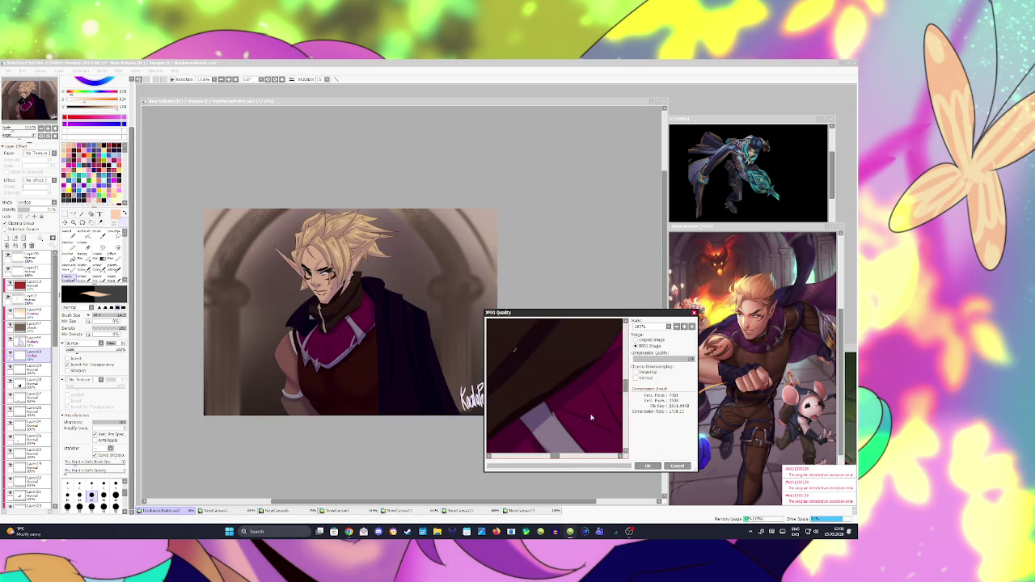
pyautogui.click(647, 467)
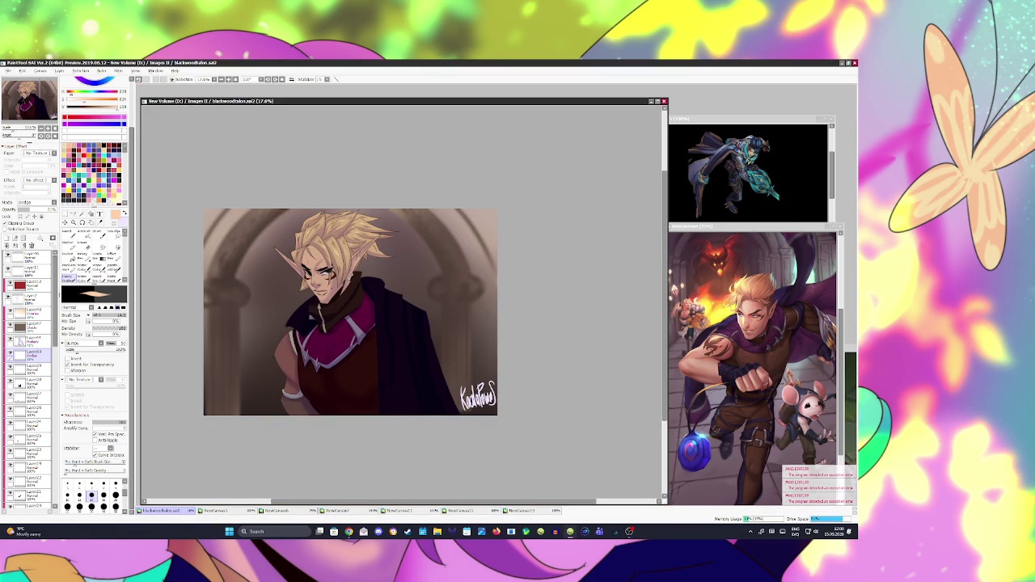
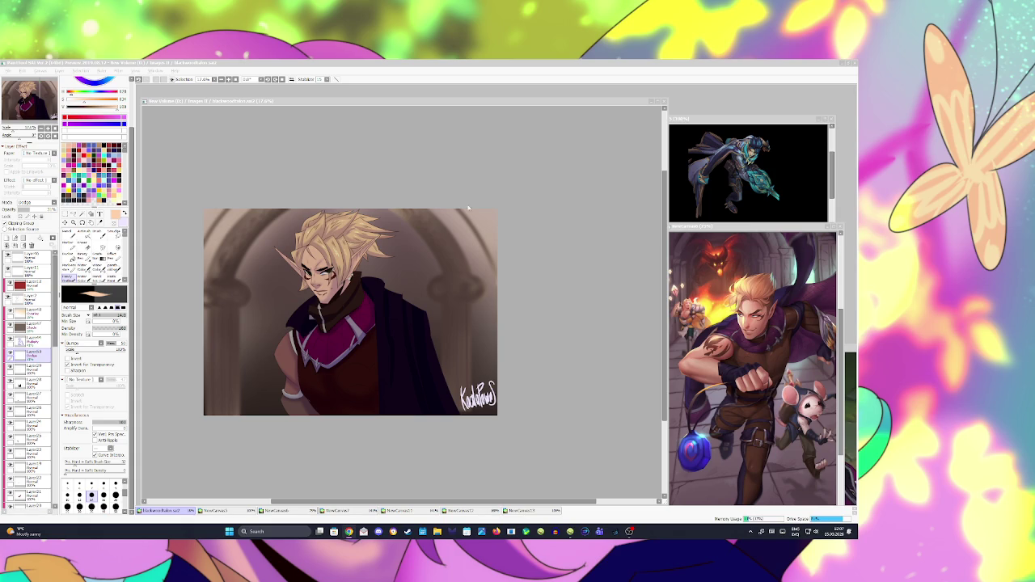
# Step: Zoom the signed elf painting from about 17% to 25%, then close its canvas
pyautogui.scroll(1, 468, 208)
pyautogui.scroll(1, 467, 209)
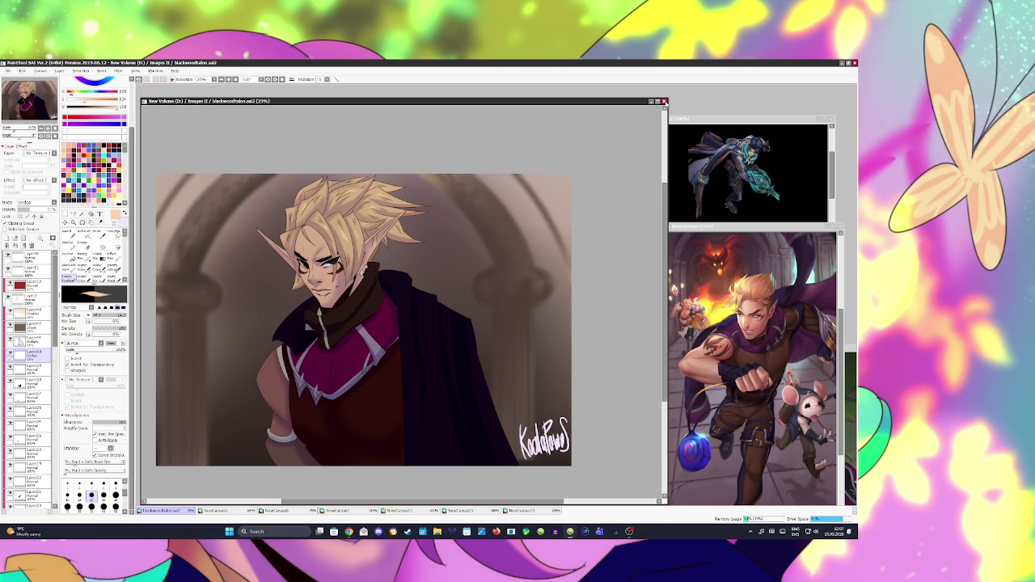
pyautogui.click(664, 102)
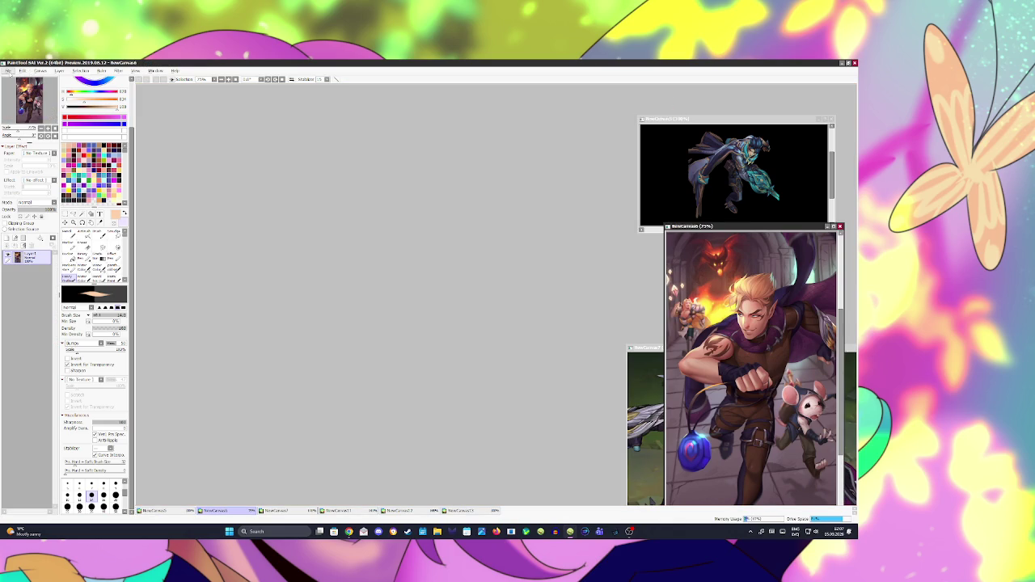
# Step: Create a new blank canvas with the default New Canvas settings and enlarge the NewCanvas14 window
pyautogui.click(8, 71)
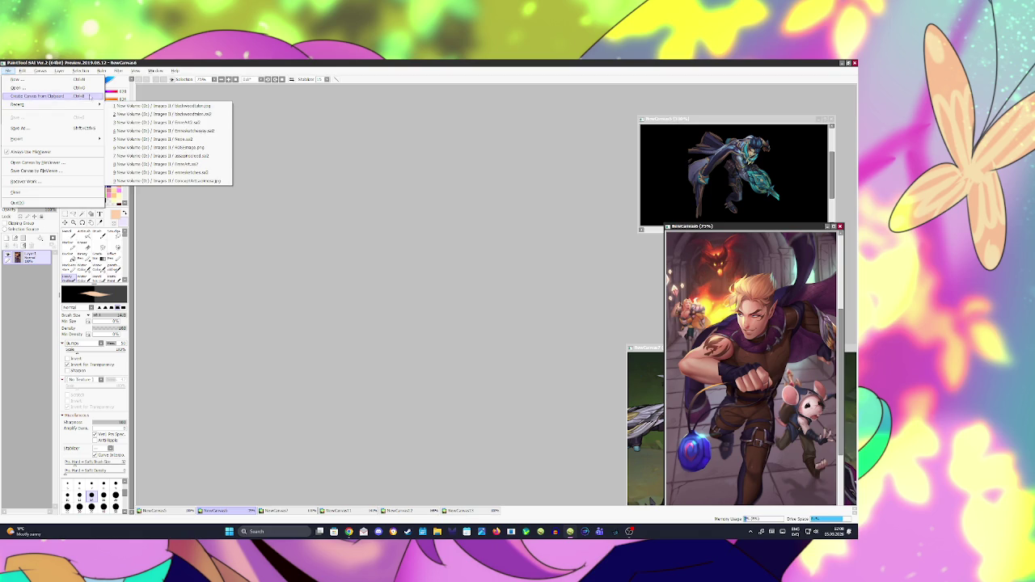
pyautogui.click(16, 79)
pyautogui.click(470, 333)
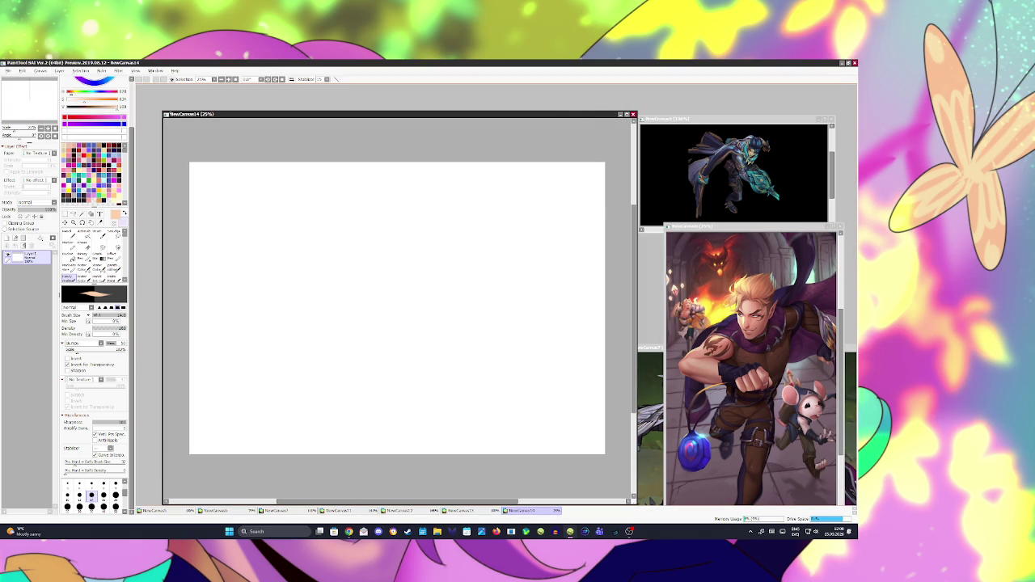
pyautogui.moveTo(162, 114); pyautogui.dragTo(137, 95)
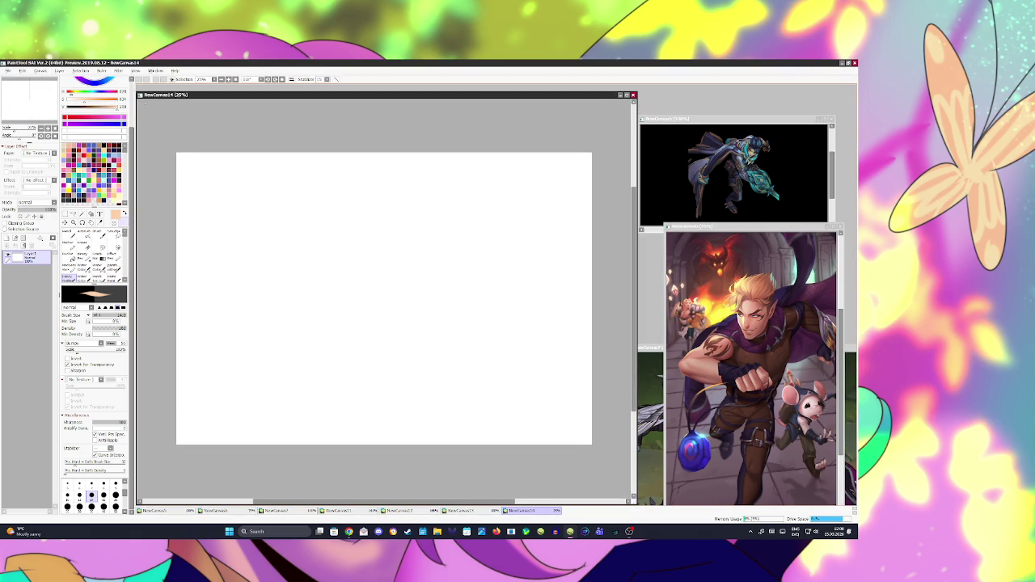